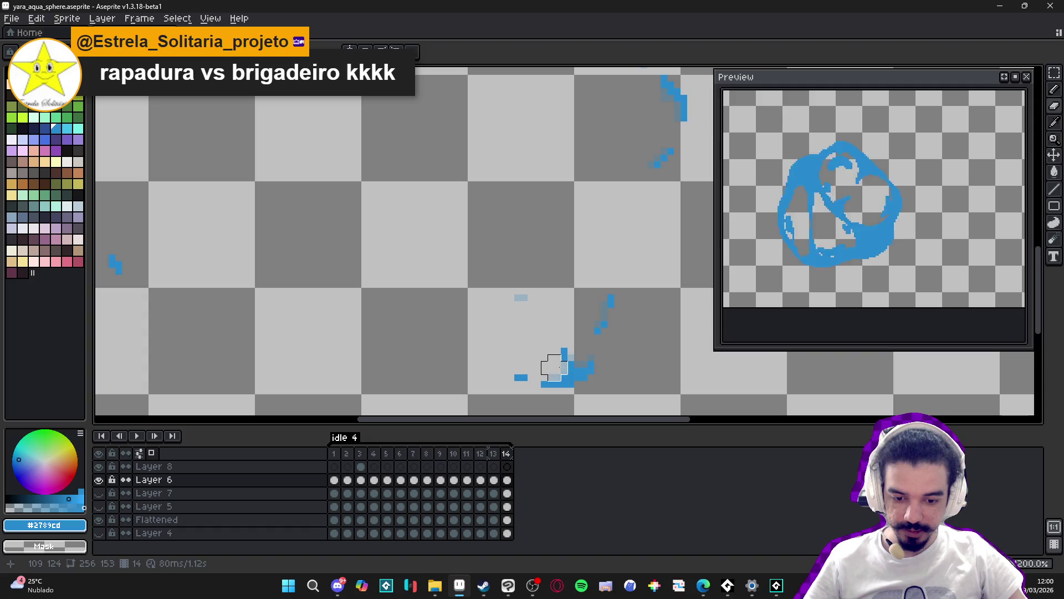
Erase the tail end of the blue swirl stroke on frame 14, undoing the stray erase.
{"action": "scroll", "coordinate": [520, 366], "scroll_direction": "down", "scroll_amount": 4}
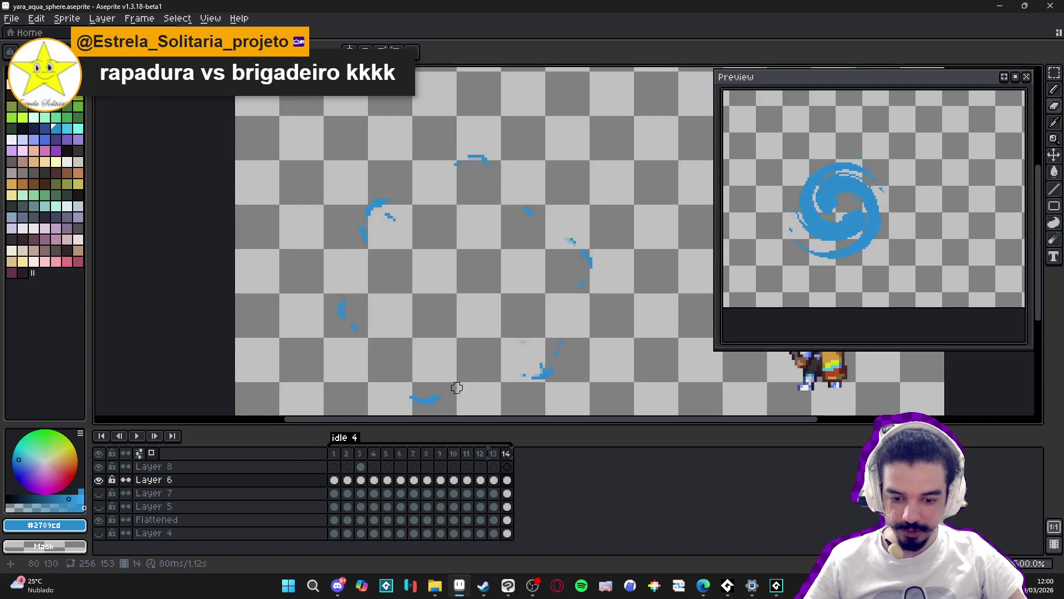
{"action": "scroll", "coordinate": [499, 332], "scroll_direction": "up", "scroll_amount": 6}
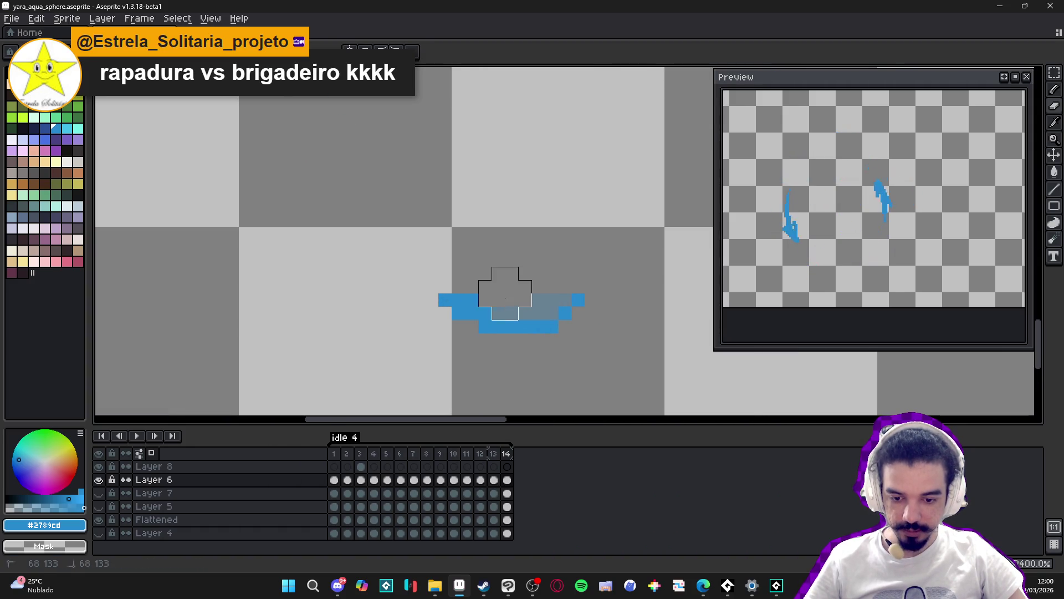
{"action": "scroll", "coordinate": [487, 294], "scroll_direction": "down", "scroll_amount": 3}
{"action": "scroll", "coordinate": [388, 232], "scroll_direction": "up", "scroll_amount": 3}
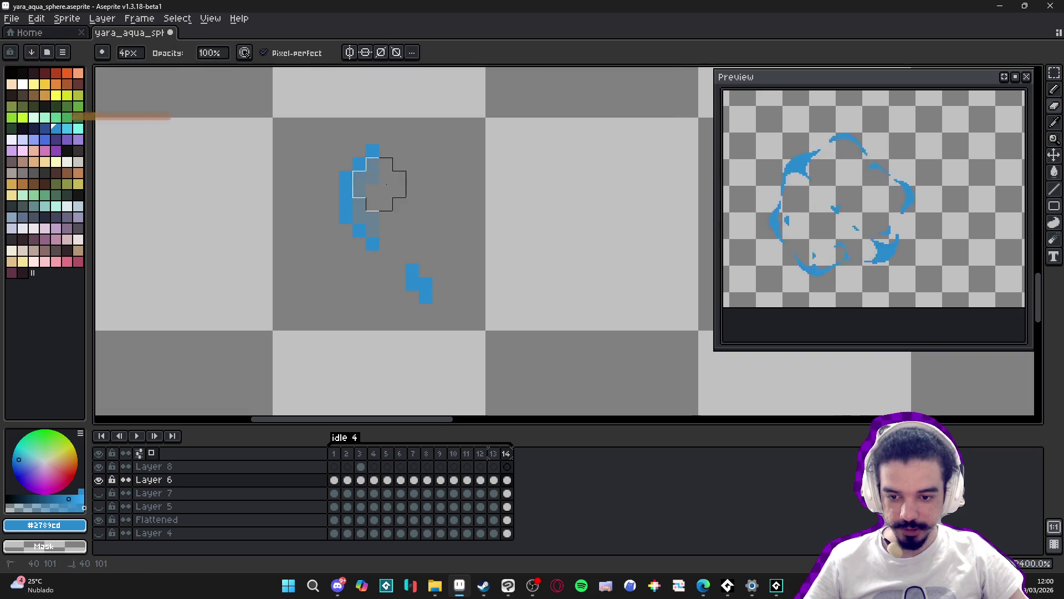
{"action": "scroll", "coordinate": [446, 269], "scroll_direction": "down", "scroll_amount": 2}
{"action": "scroll", "coordinate": [446, 269], "scroll_direction": "down", "scroll_amount": 1}
{"action": "scroll", "coordinate": [421, 183], "scroll_direction": "up", "scroll_amount": 2}
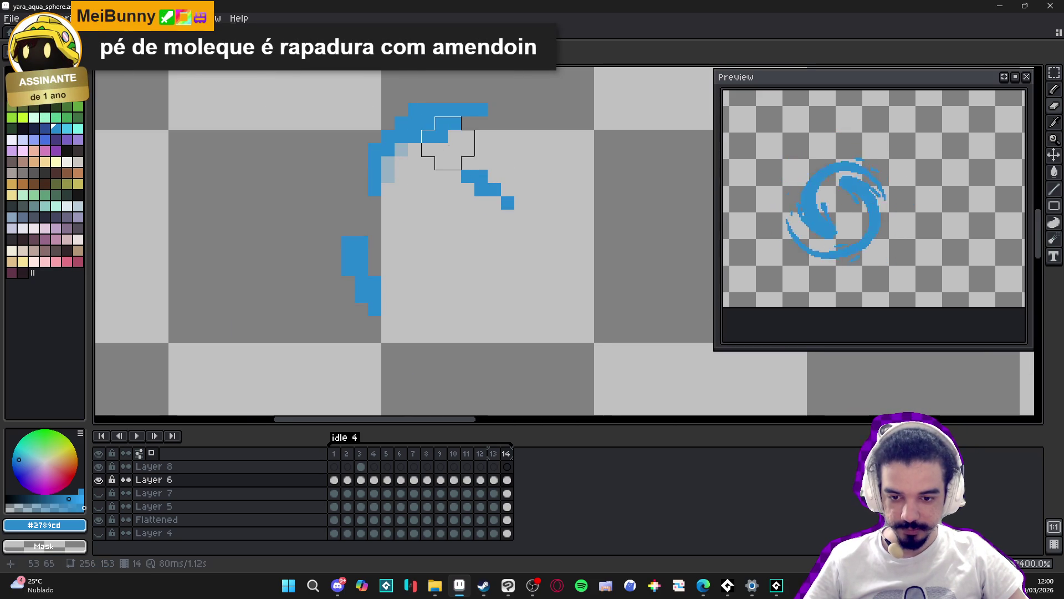
{"action": "left_click_drag", "start_coordinate": [435, 143], "coordinate": [480, 127]}
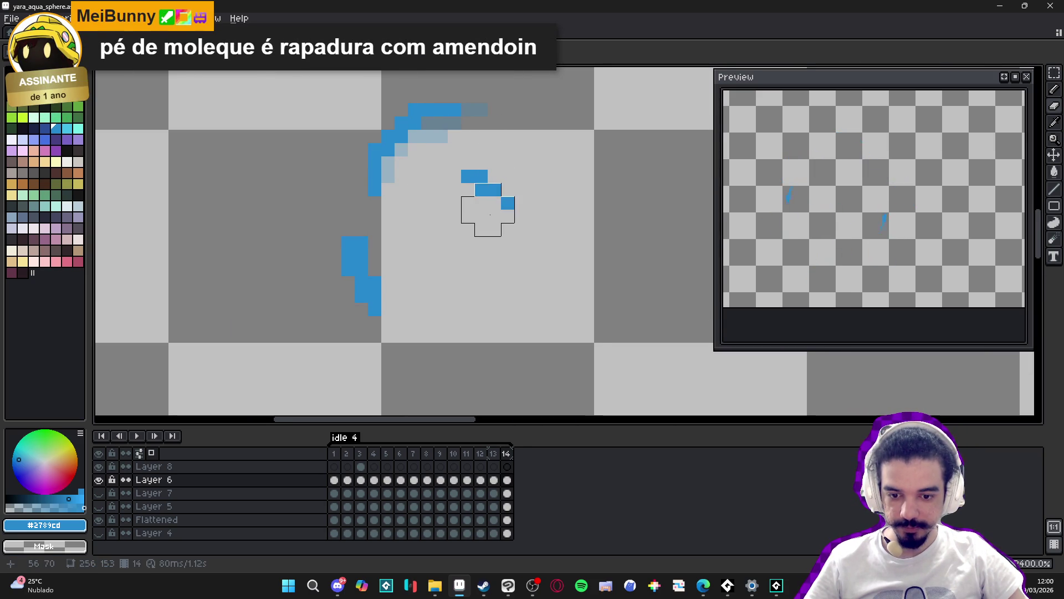
{"action": "key", "text": "ctrl+z"}
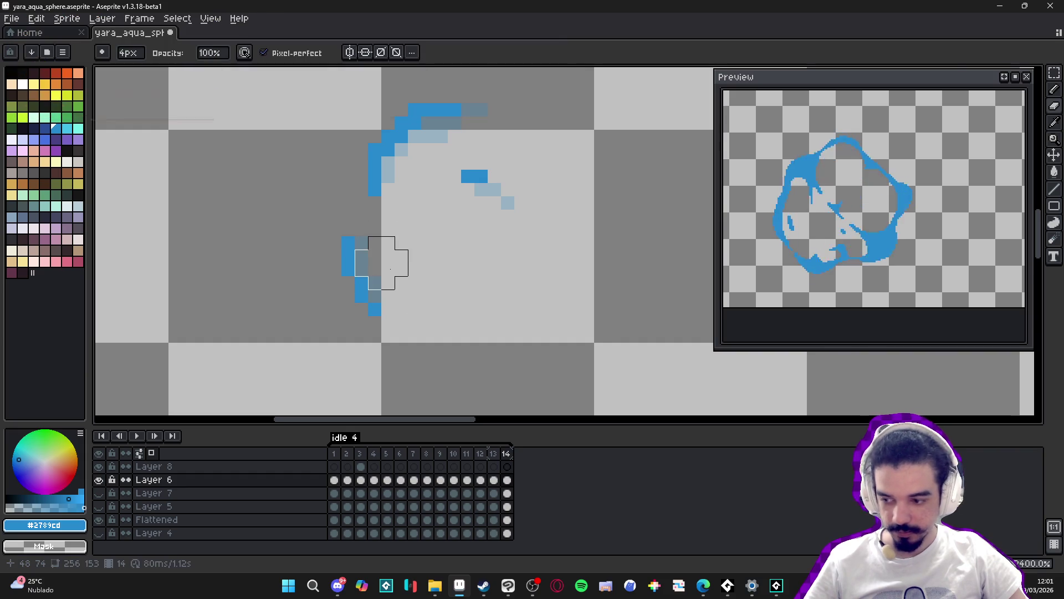
Switch to the Rectangular Marquee tool with the M shortcut.
{"action": "scroll", "coordinate": [386, 250], "scroll_direction": "down", "scroll_amount": 4}
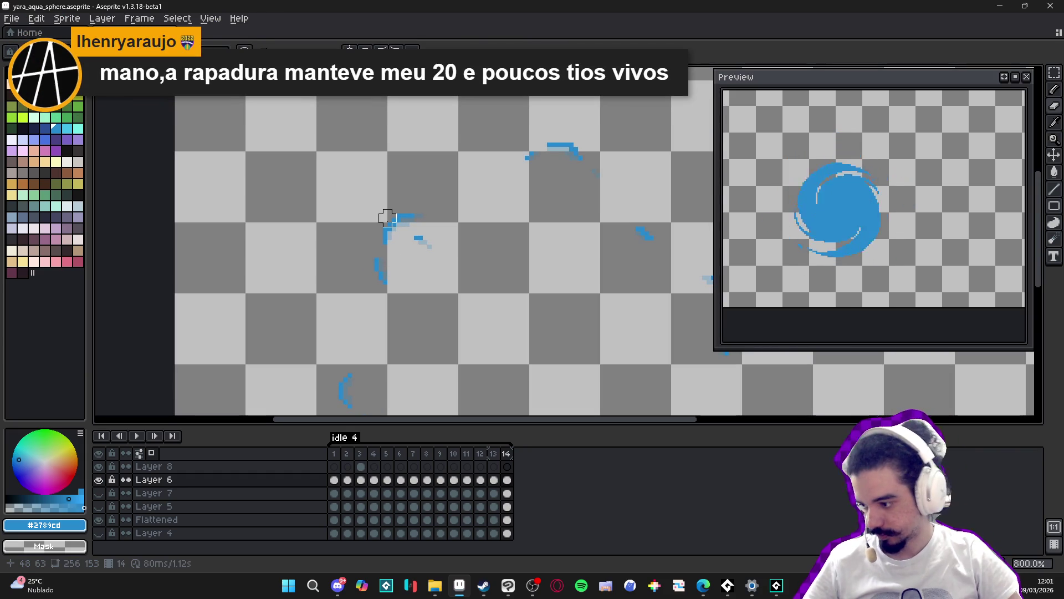
{"action": "key", "text": "m"}
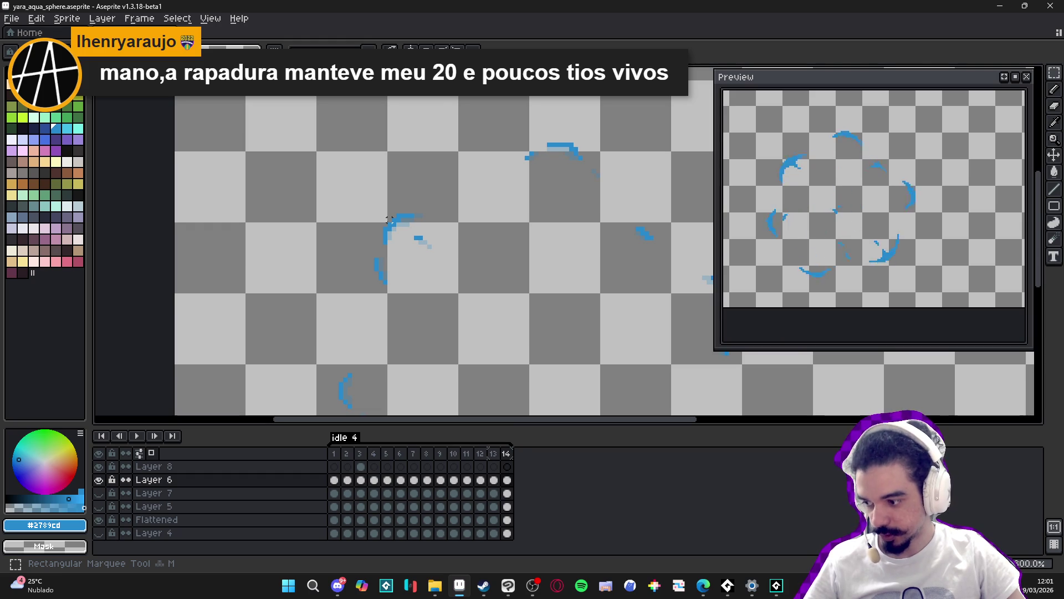
{"action": "scroll", "coordinate": [398, 246], "scroll_direction": "down", "scroll_amount": 2}
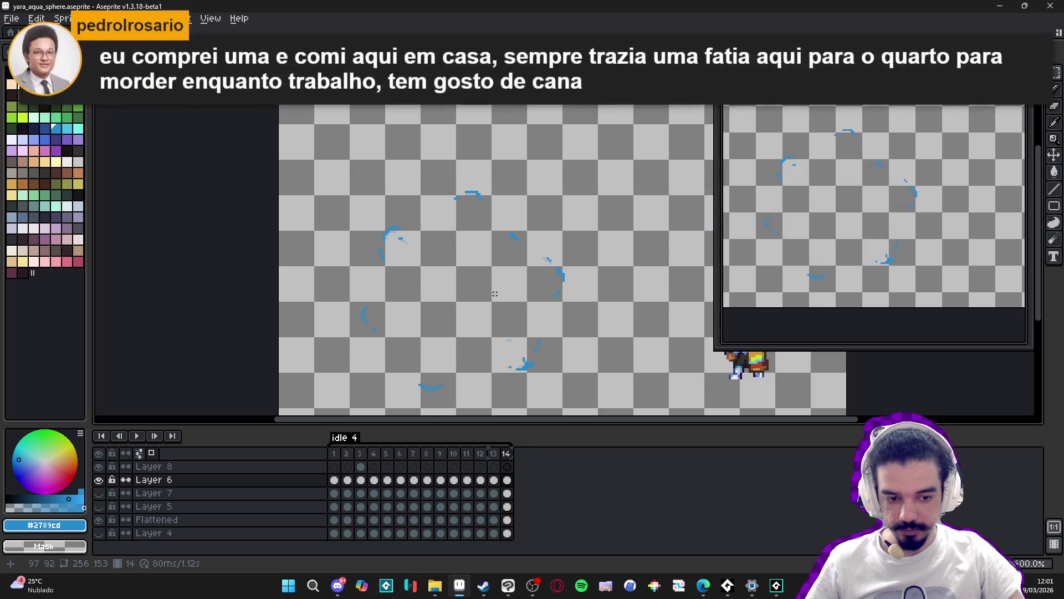
{"action": "scroll", "coordinate": [468, 274], "scroll_direction": "down", "scroll_amount": 1}
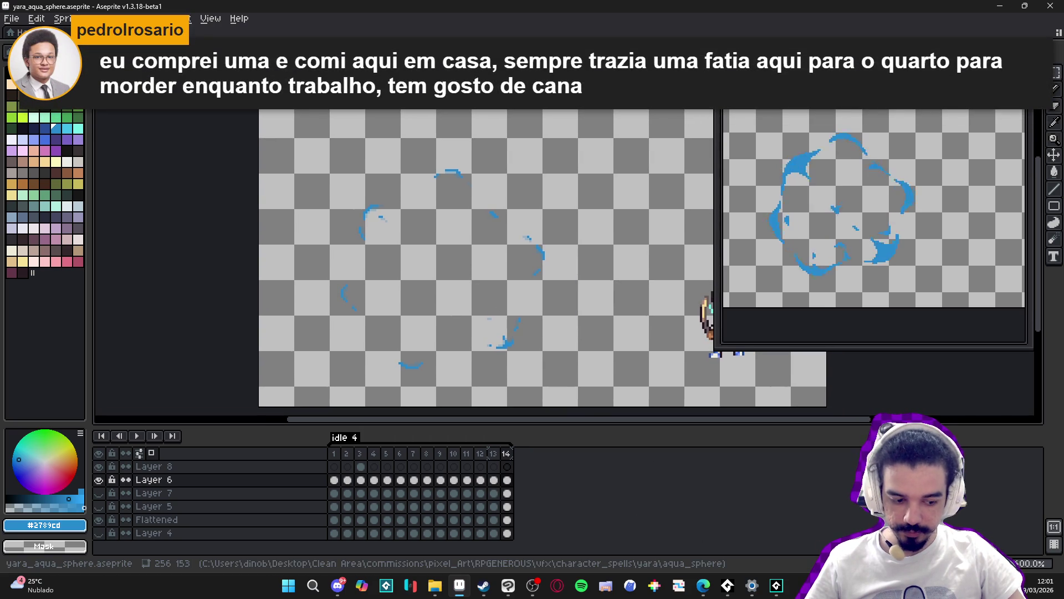
Add frame 15, wipe the copied blue swirl strokes from it, and save yara_aqua_sphere.aseprite.
{"action": "key", "text": "alt+n"}
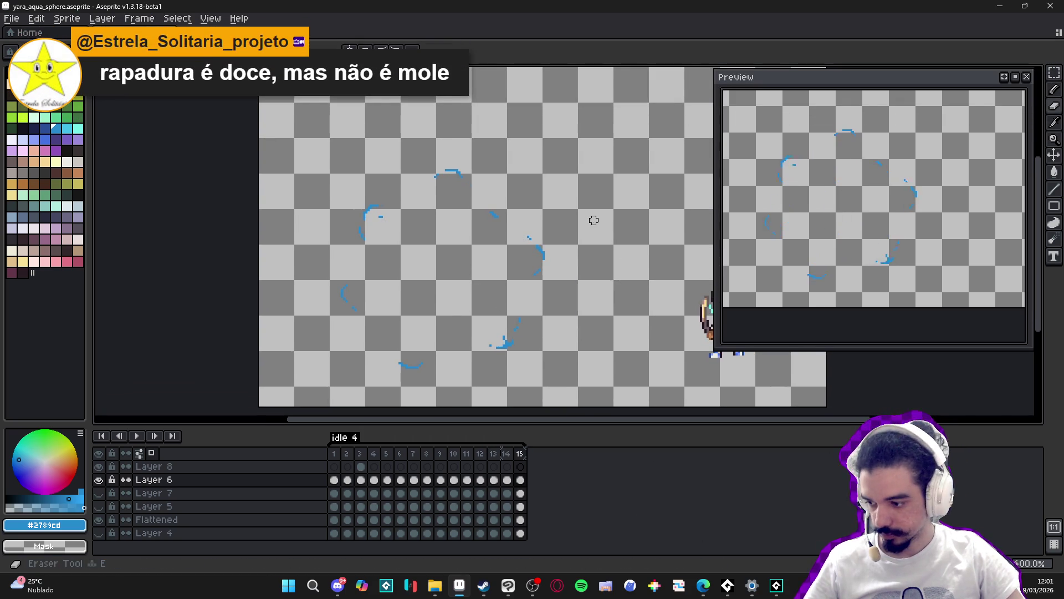
{"action": "scroll", "coordinate": [579, 219], "scroll_direction": "up", "scroll_amount": 5}
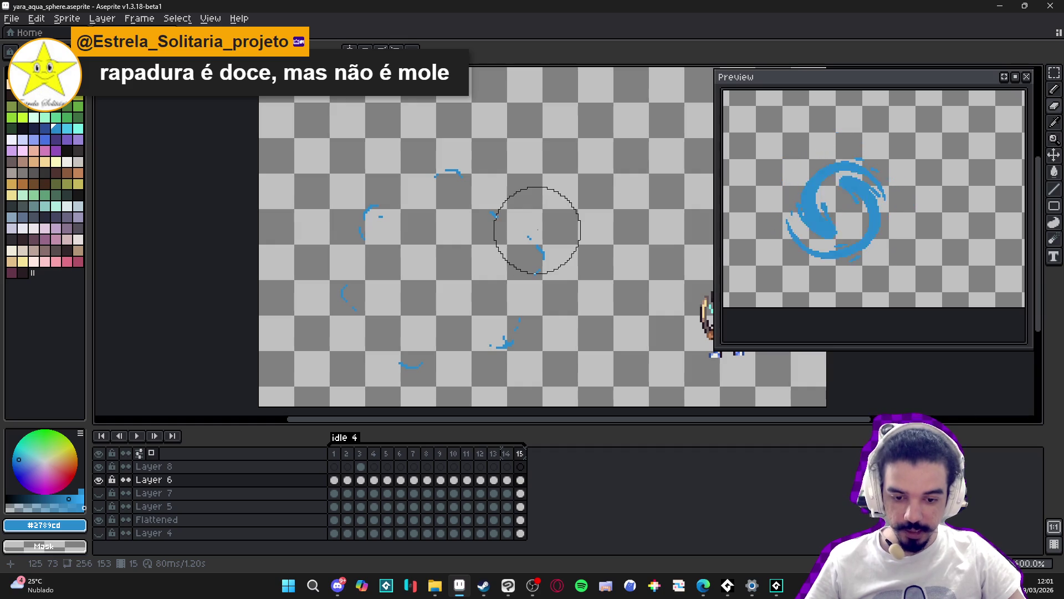
{"action": "left_click_drag", "start_coordinate": [537, 230], "coordinate": [494, 363]}
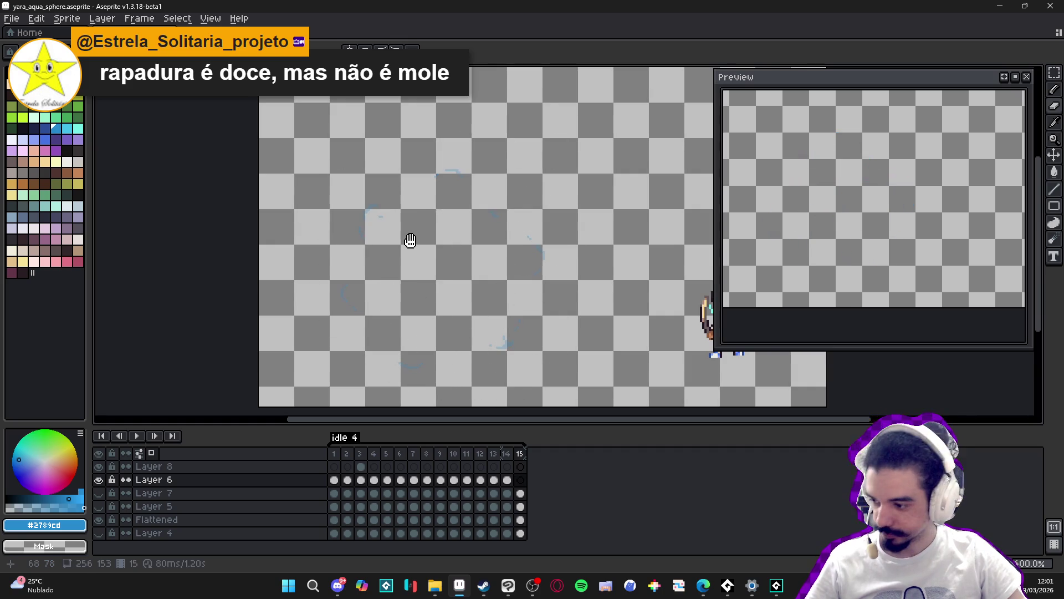
{"action": "key", "text": "ctrl+s"}
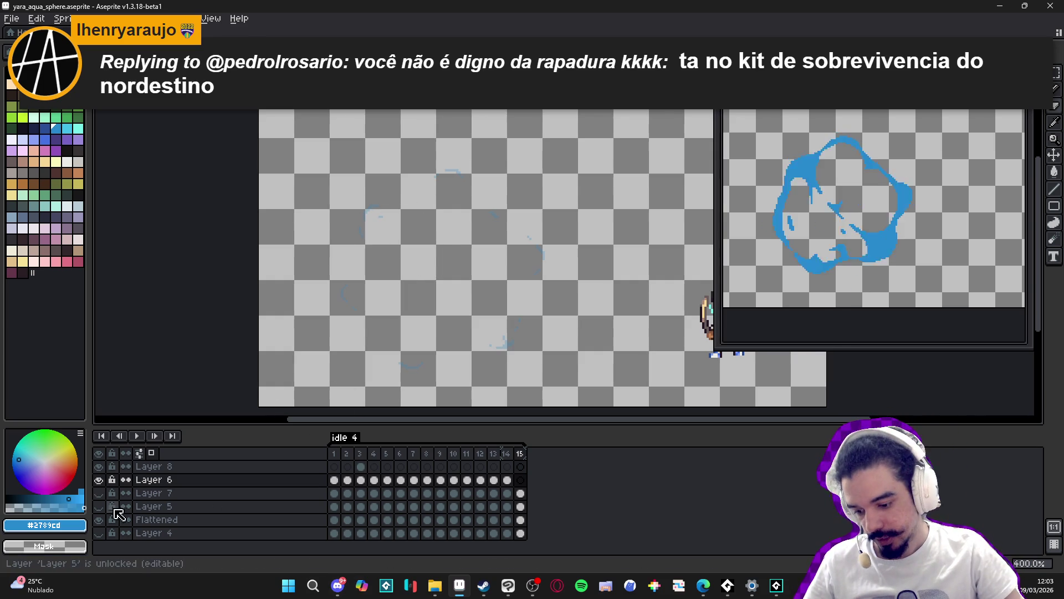
Make Layer 4's cave background visible, zoom out, and play the water-sphere loop.
{"action": "left_click", "coordinate": [98, 533]}
{"action": "scroll", "coordinate": [510, 285], "scroll_direction": "down", "scroll_amount": 1}
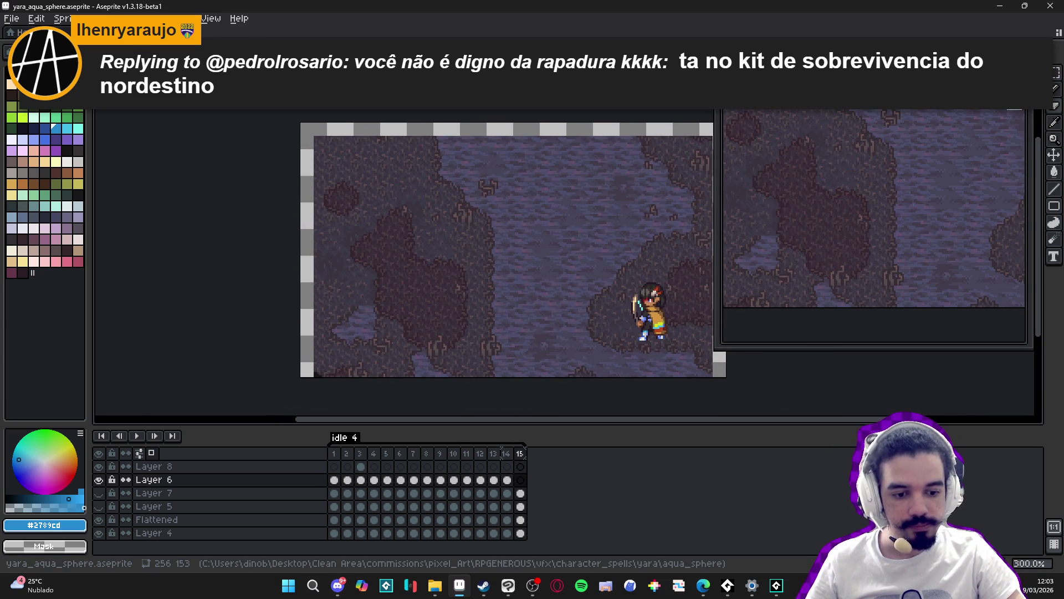
{"action": "left_click", "coordinate": [139, 436]}
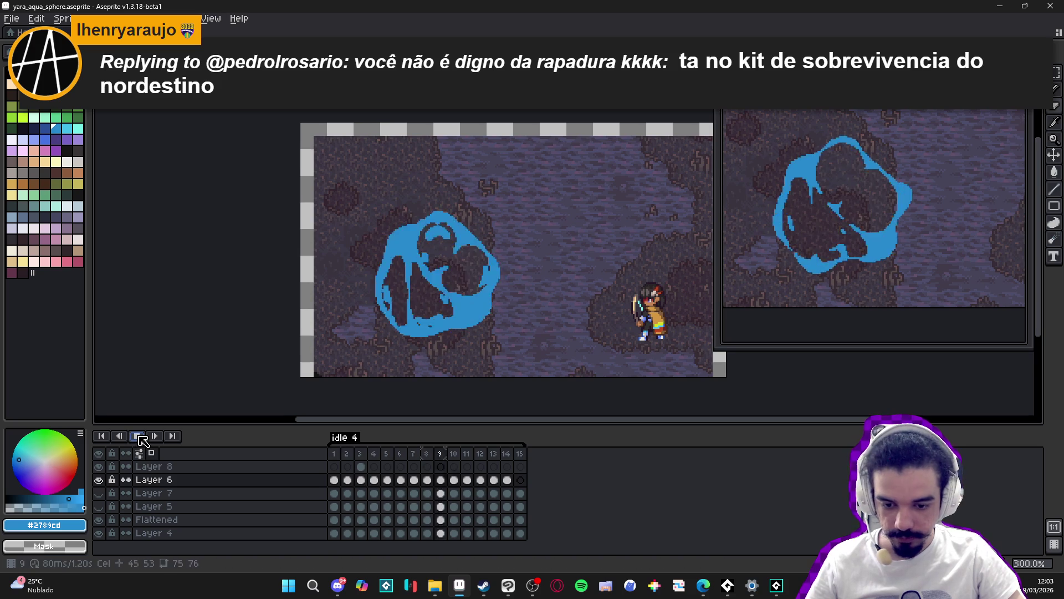